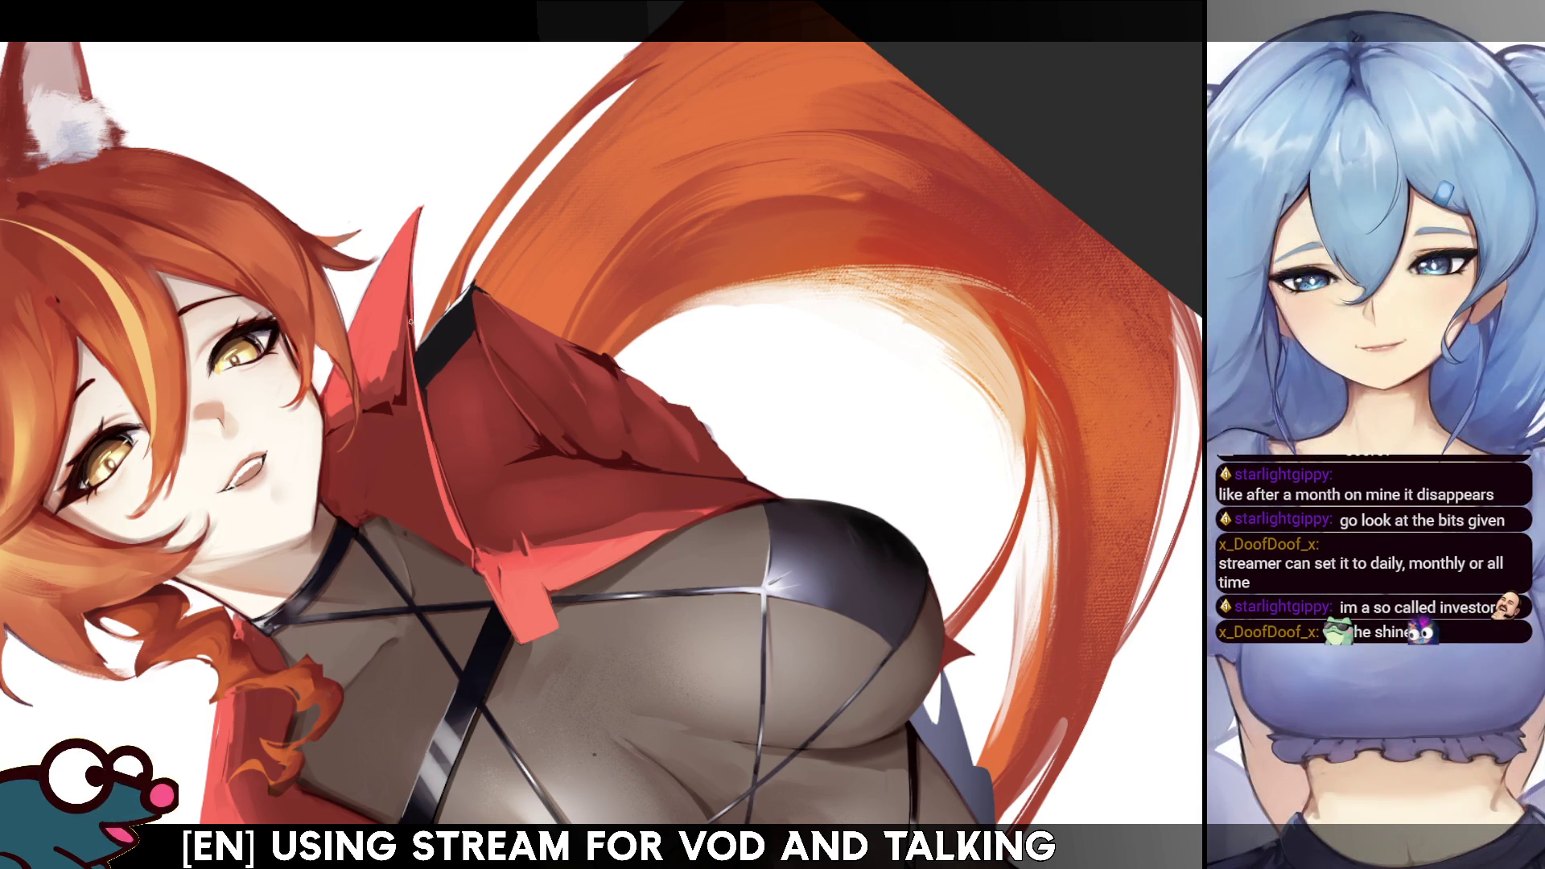
- Mirror the canvas twice to check the fox girl's proportions, then straighten the tilted view
key("m")
key("m")
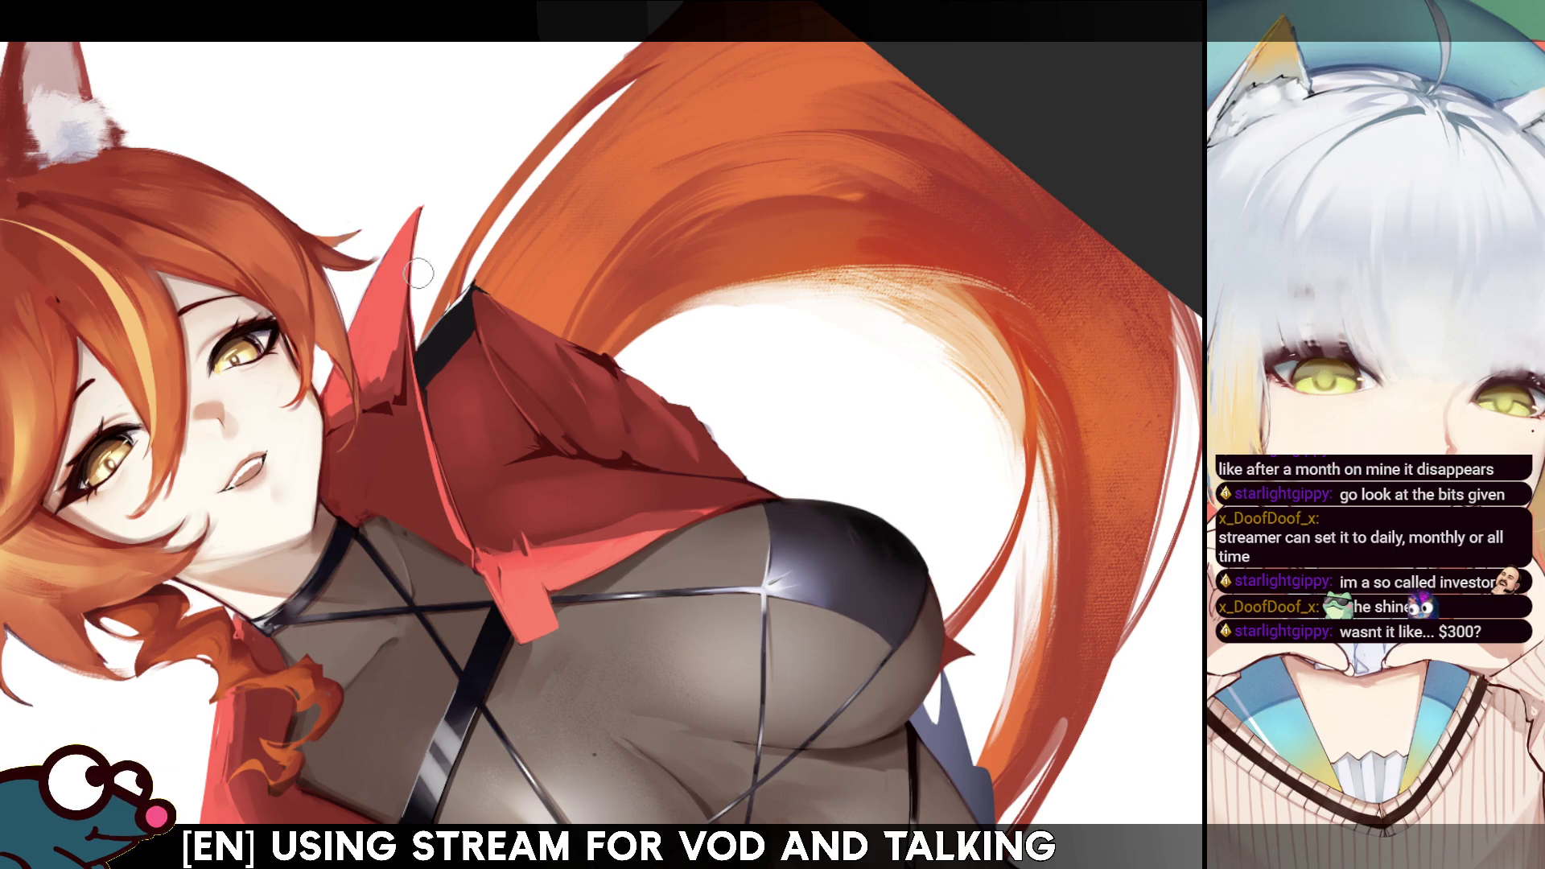
key("h")
key("h")
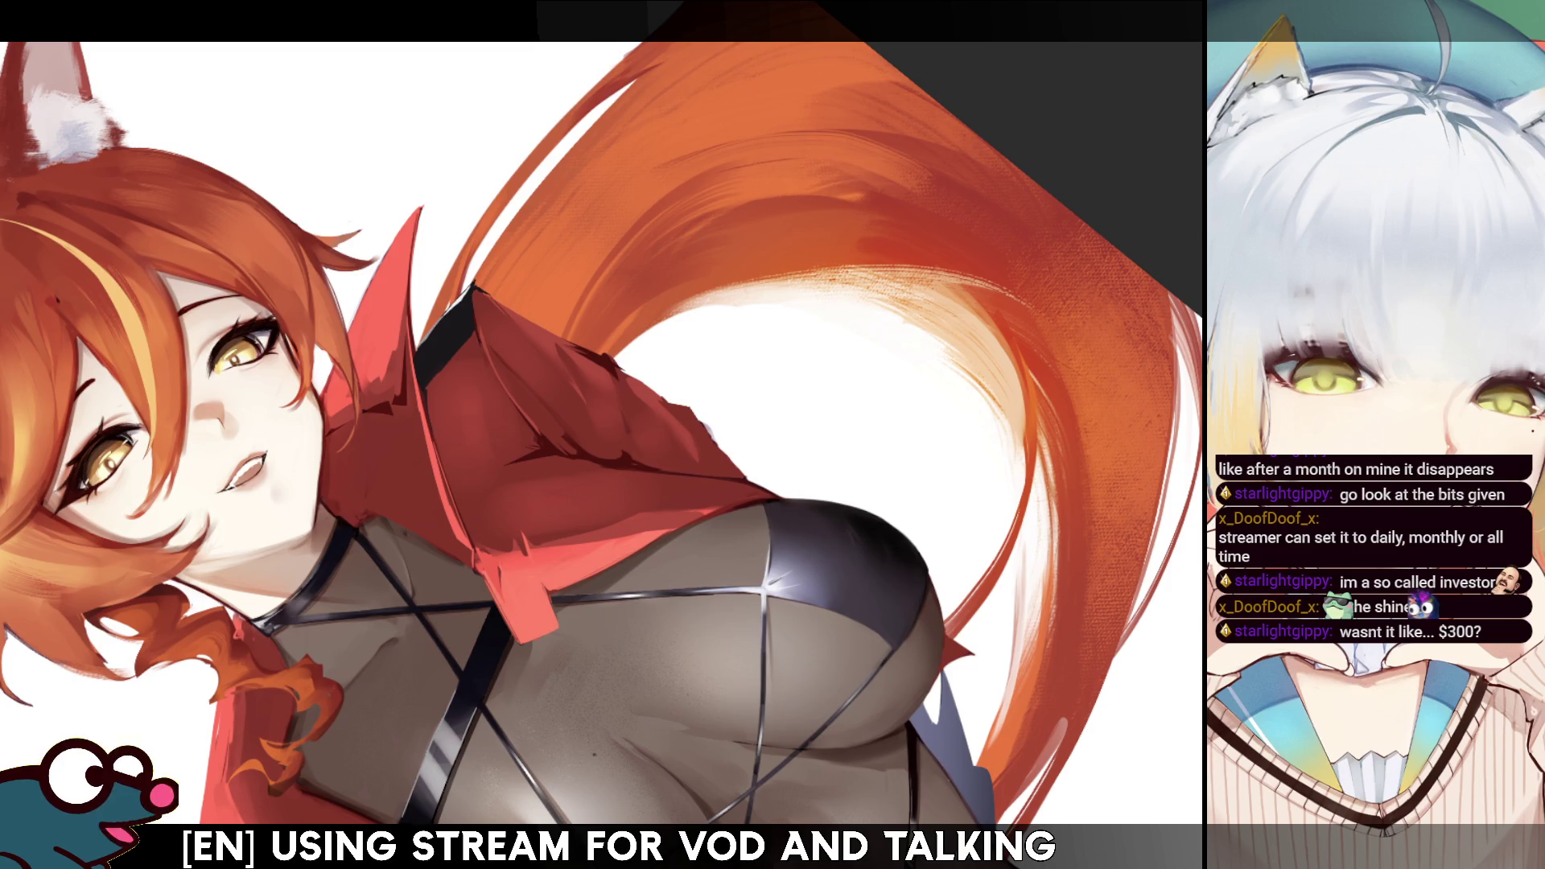
key("Delete")
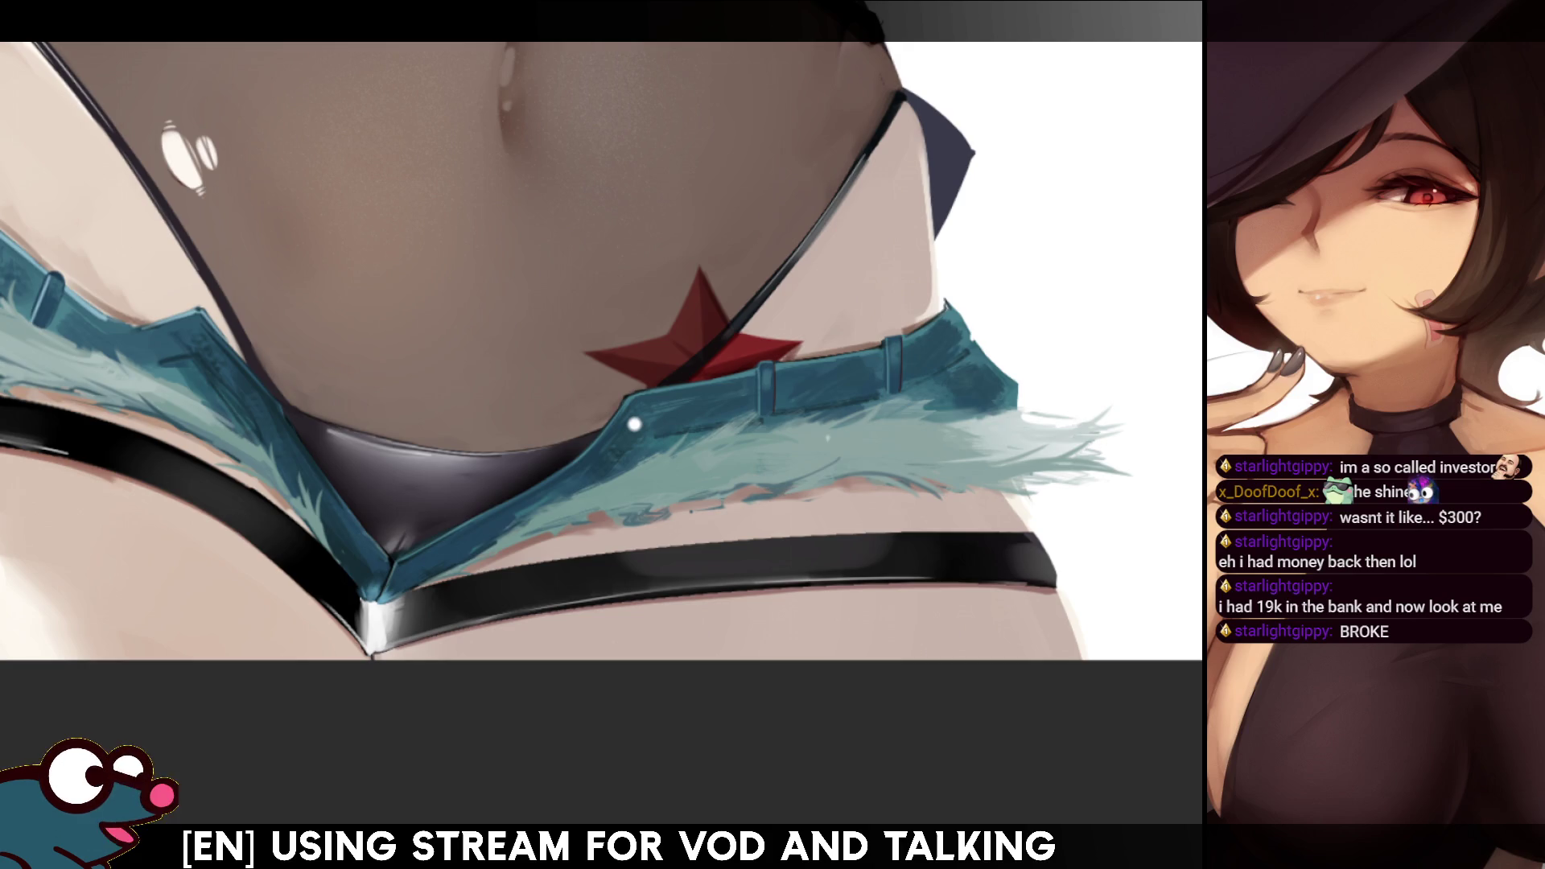
- Zoom in and rotate the view to the shorts' angle, mirroring it to check the button area
scroll(634, 424, "up", 1)
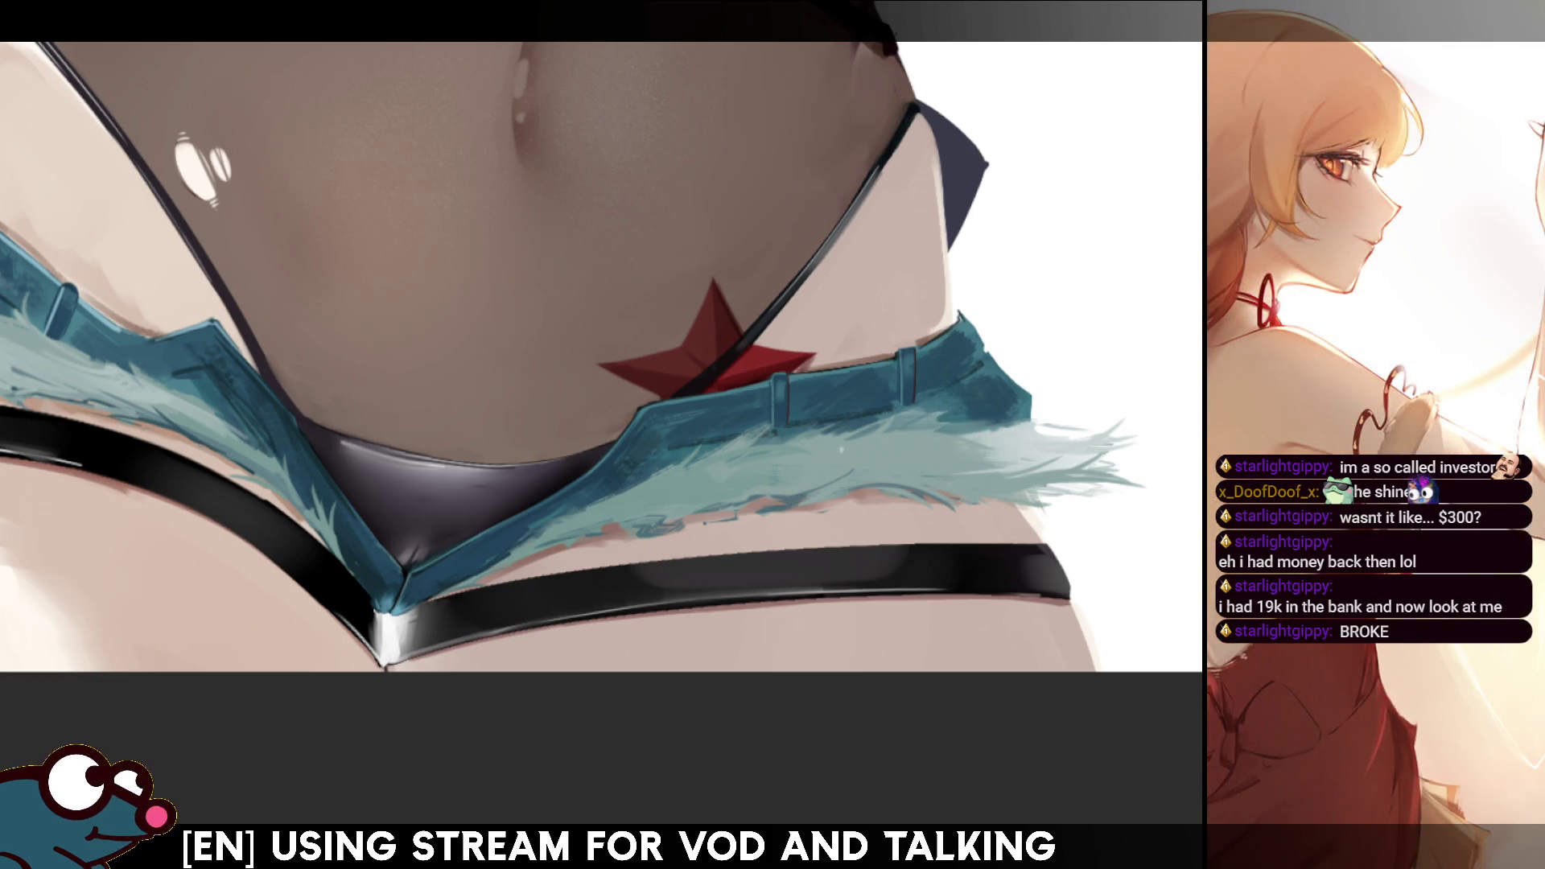
left_click_drag(611, 451, 310, 563)
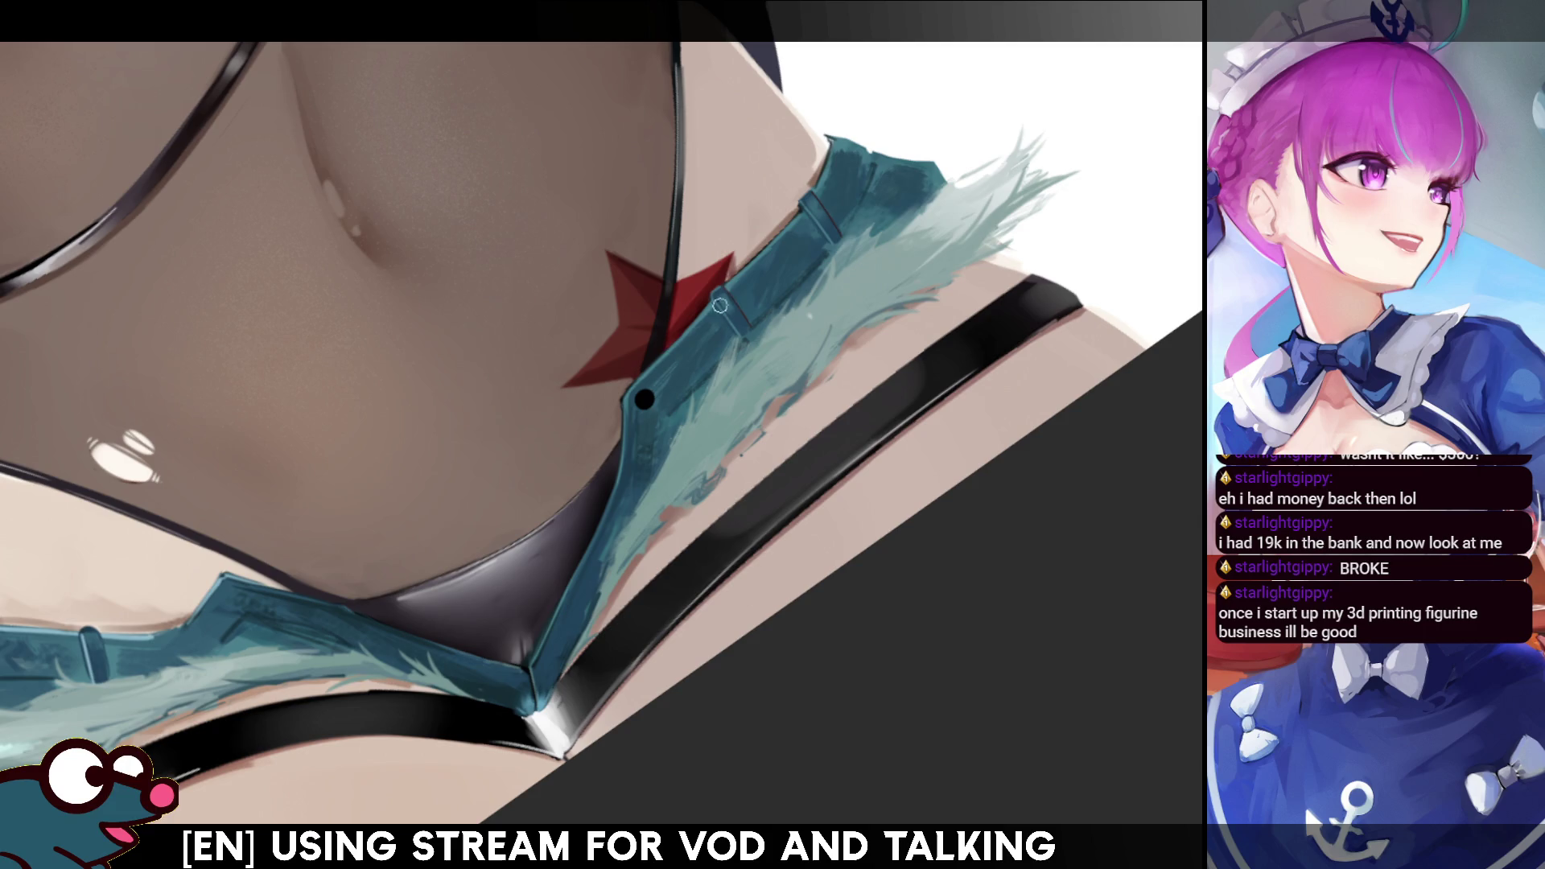
key("m")
key("m")
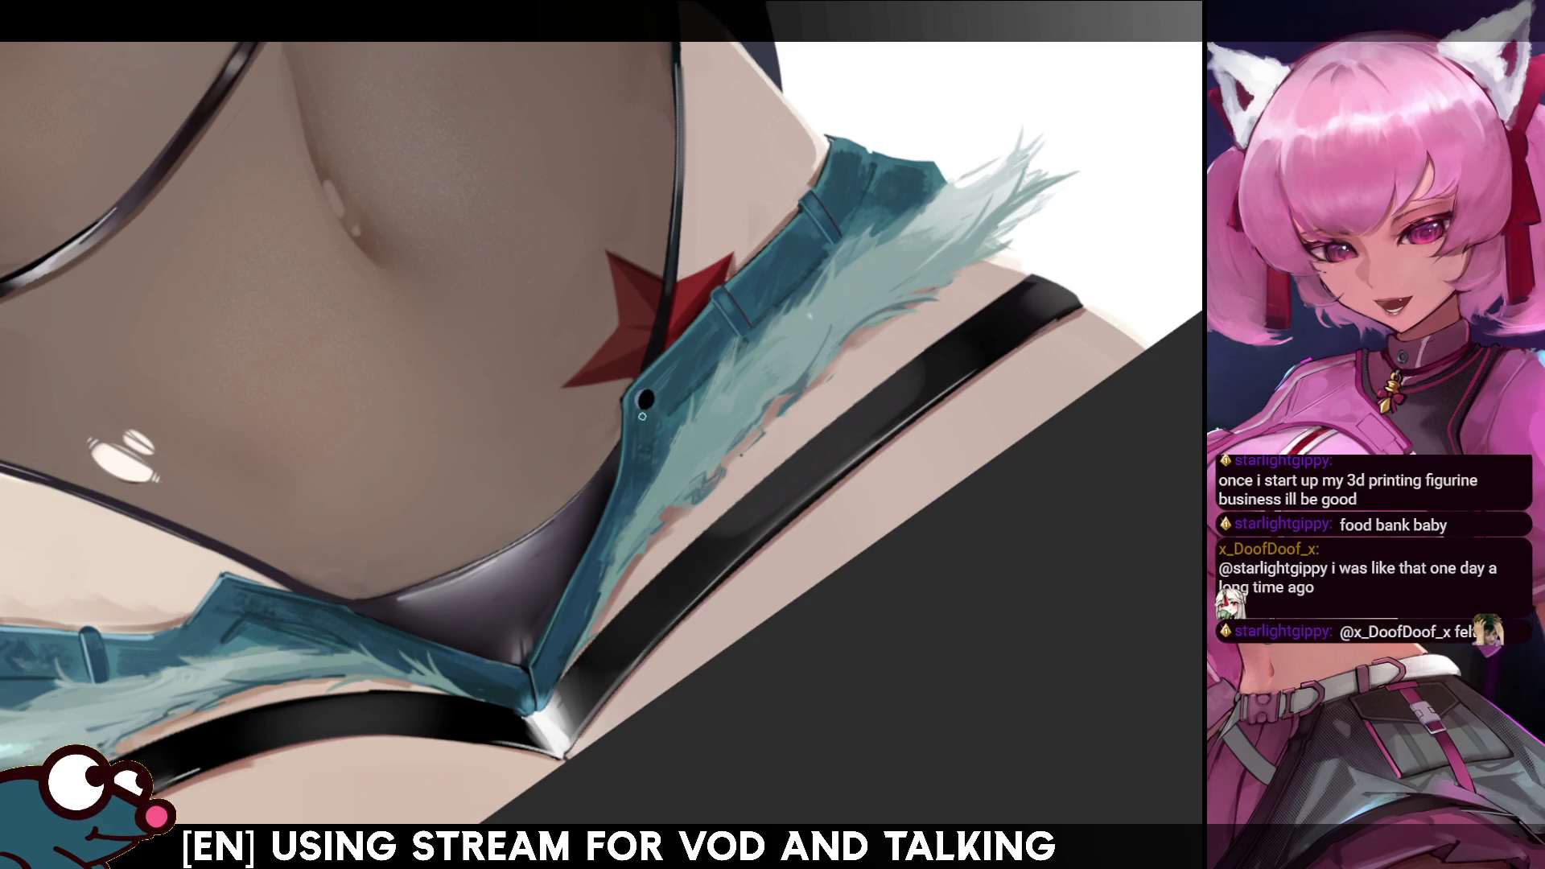
key("h")
key("h")
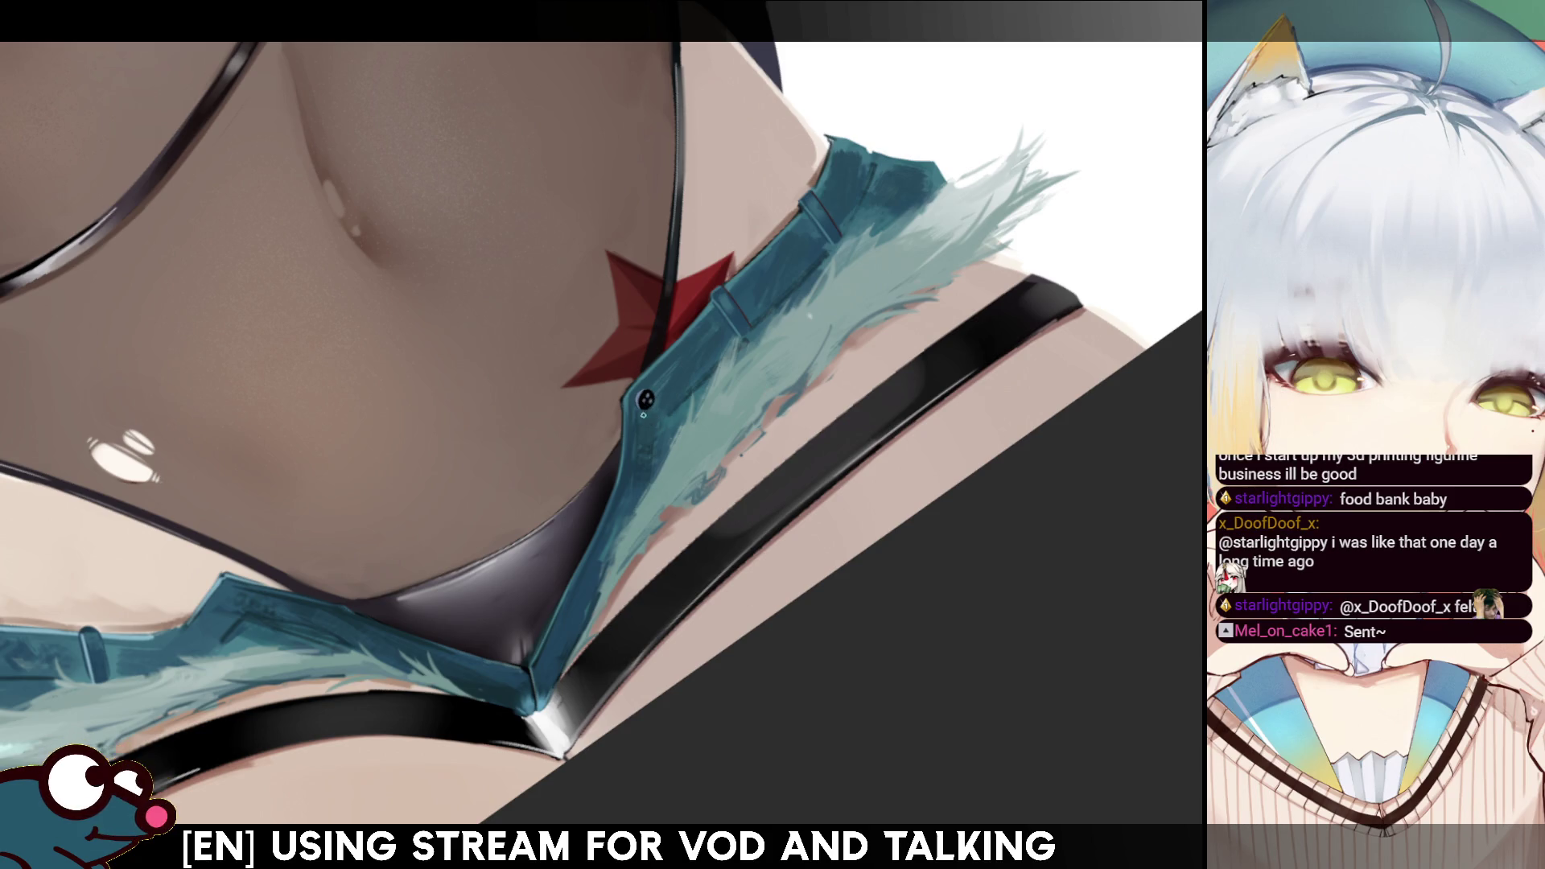
- Mirror the canvas back and forth to check the frayed waistband fringe, then zoom out
key("m")
key("m")
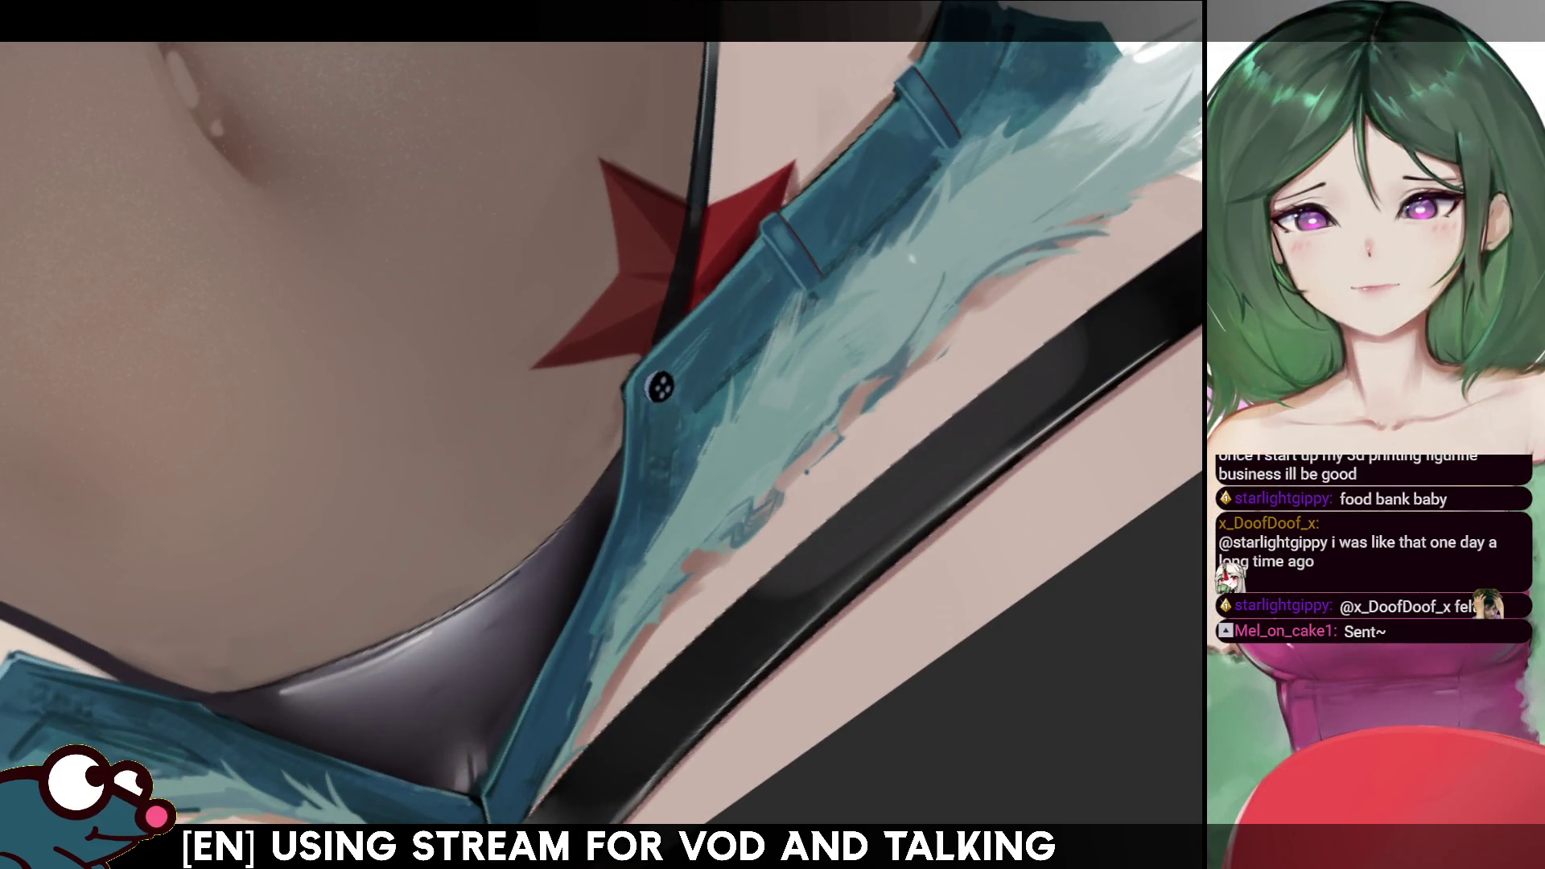
key("m")
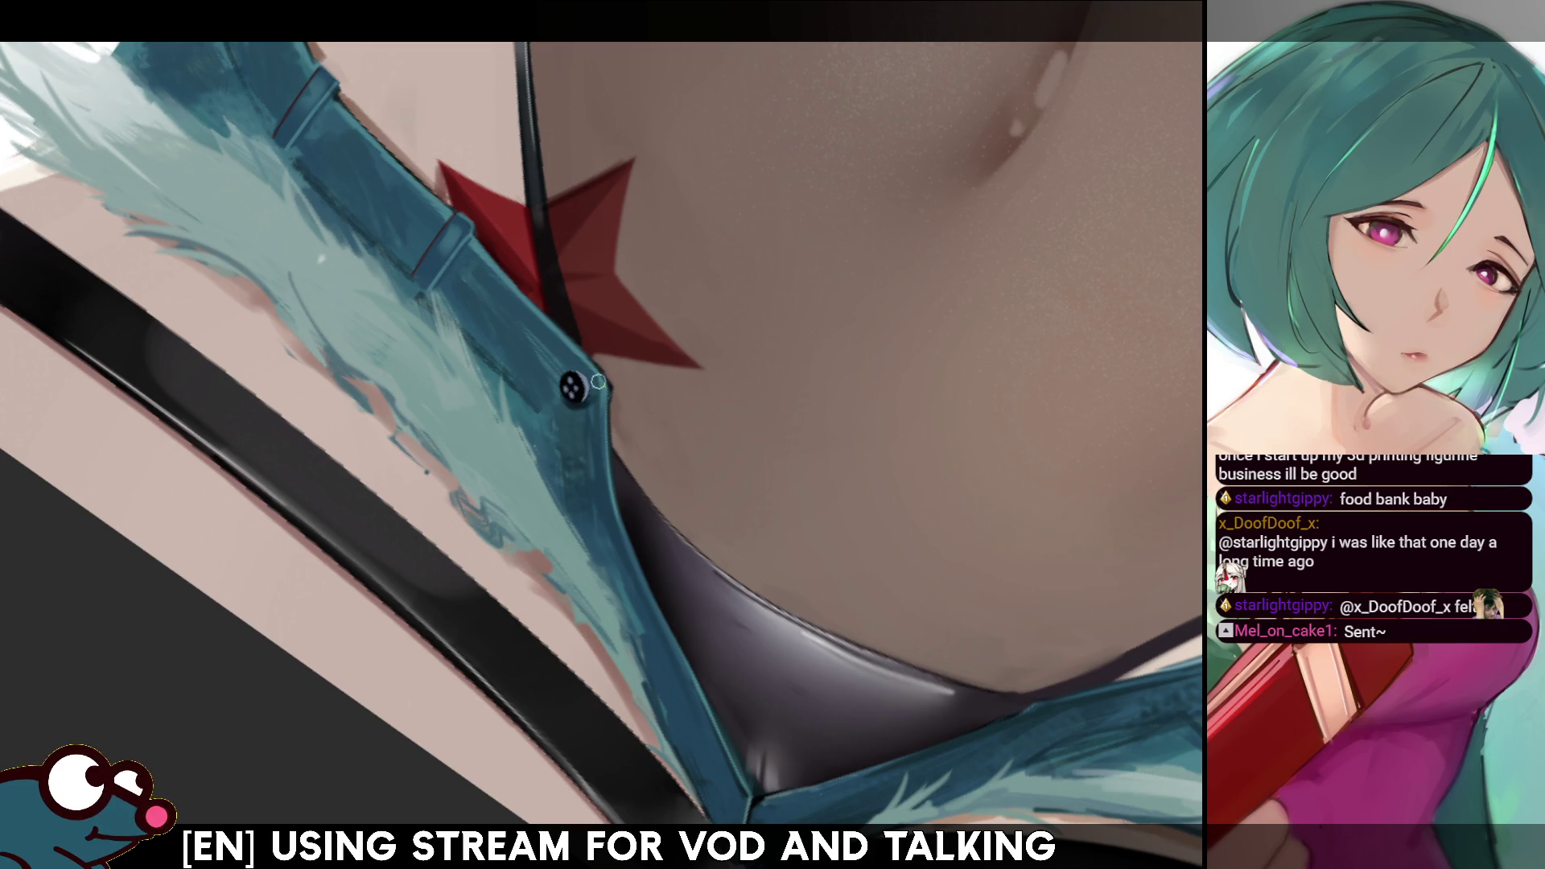
key("m")
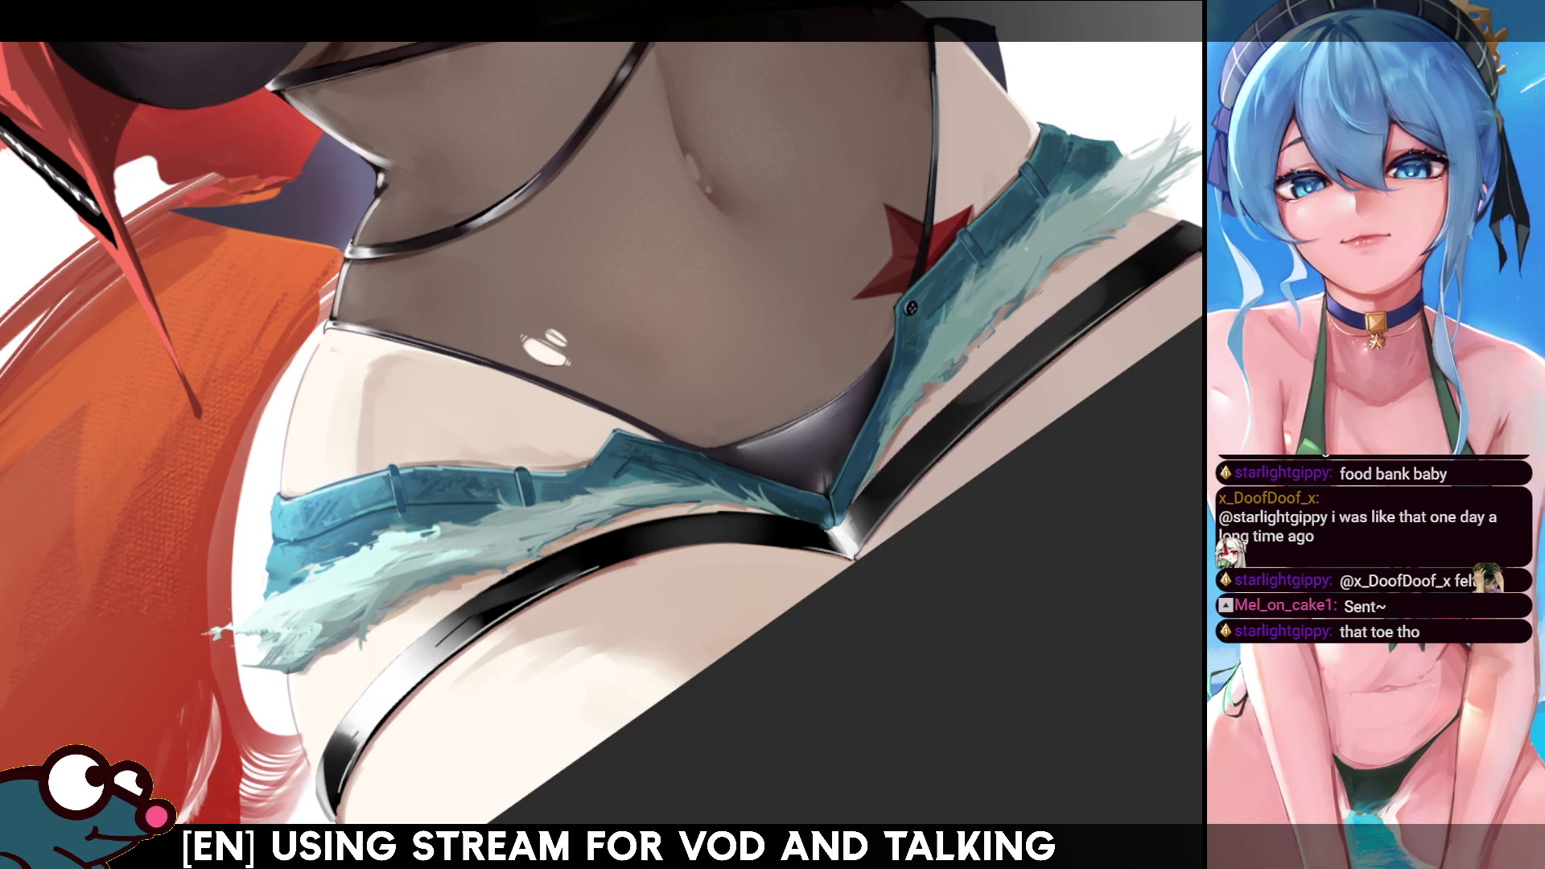
scroll(538, 329, "down", 5)
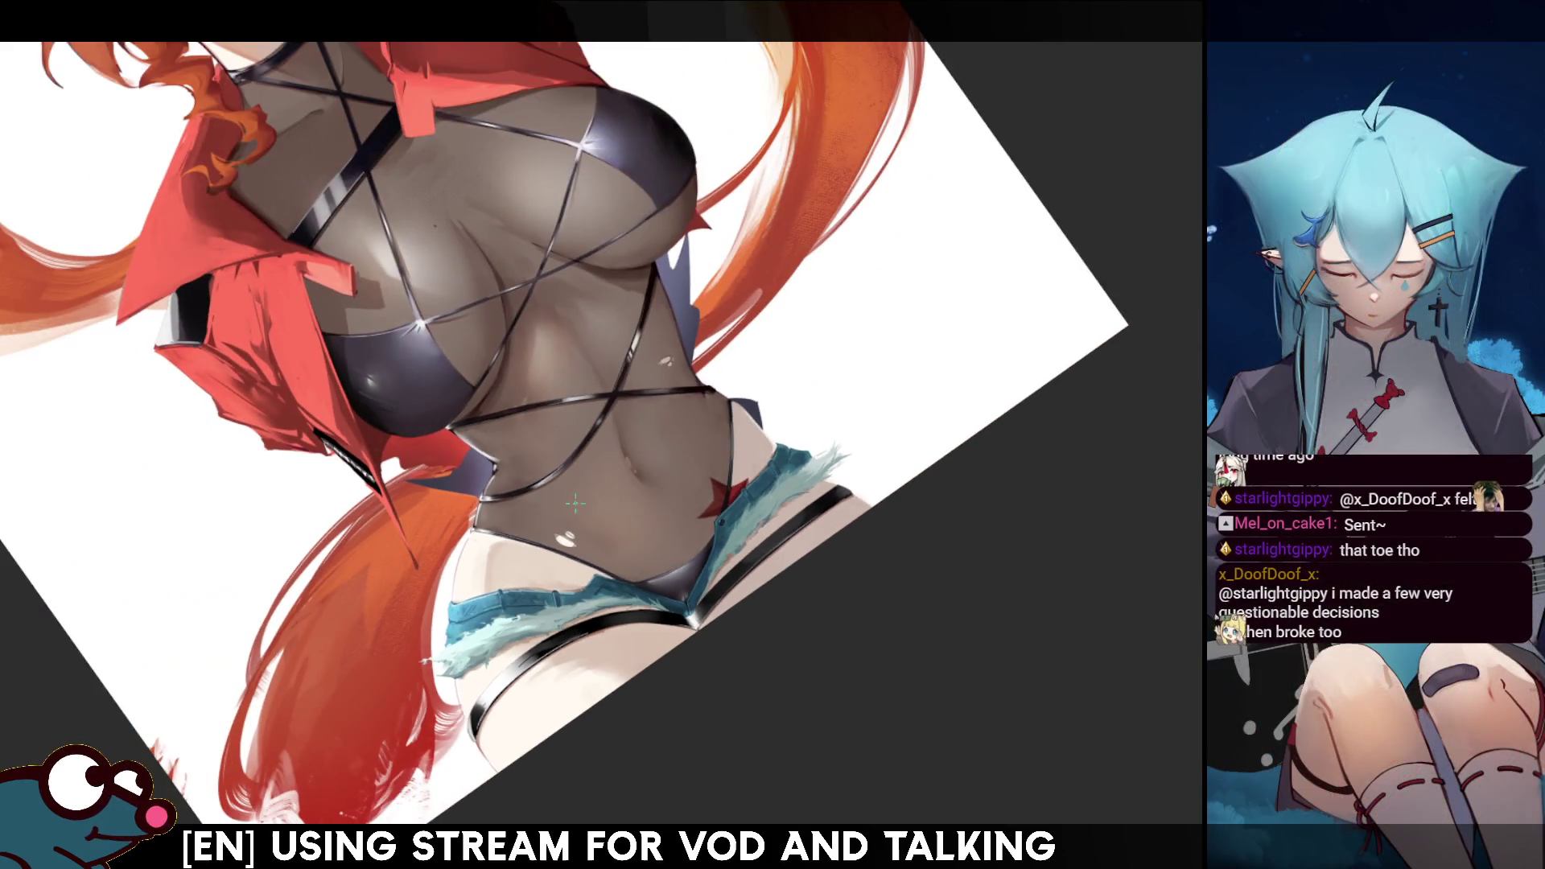
- Zoom in and out to frame the shorts' button and fly for refining
scroll(538, 329, "up", 2)
scroll(499, 346, "down", 2)
scroll(453, 359, "up", 3)
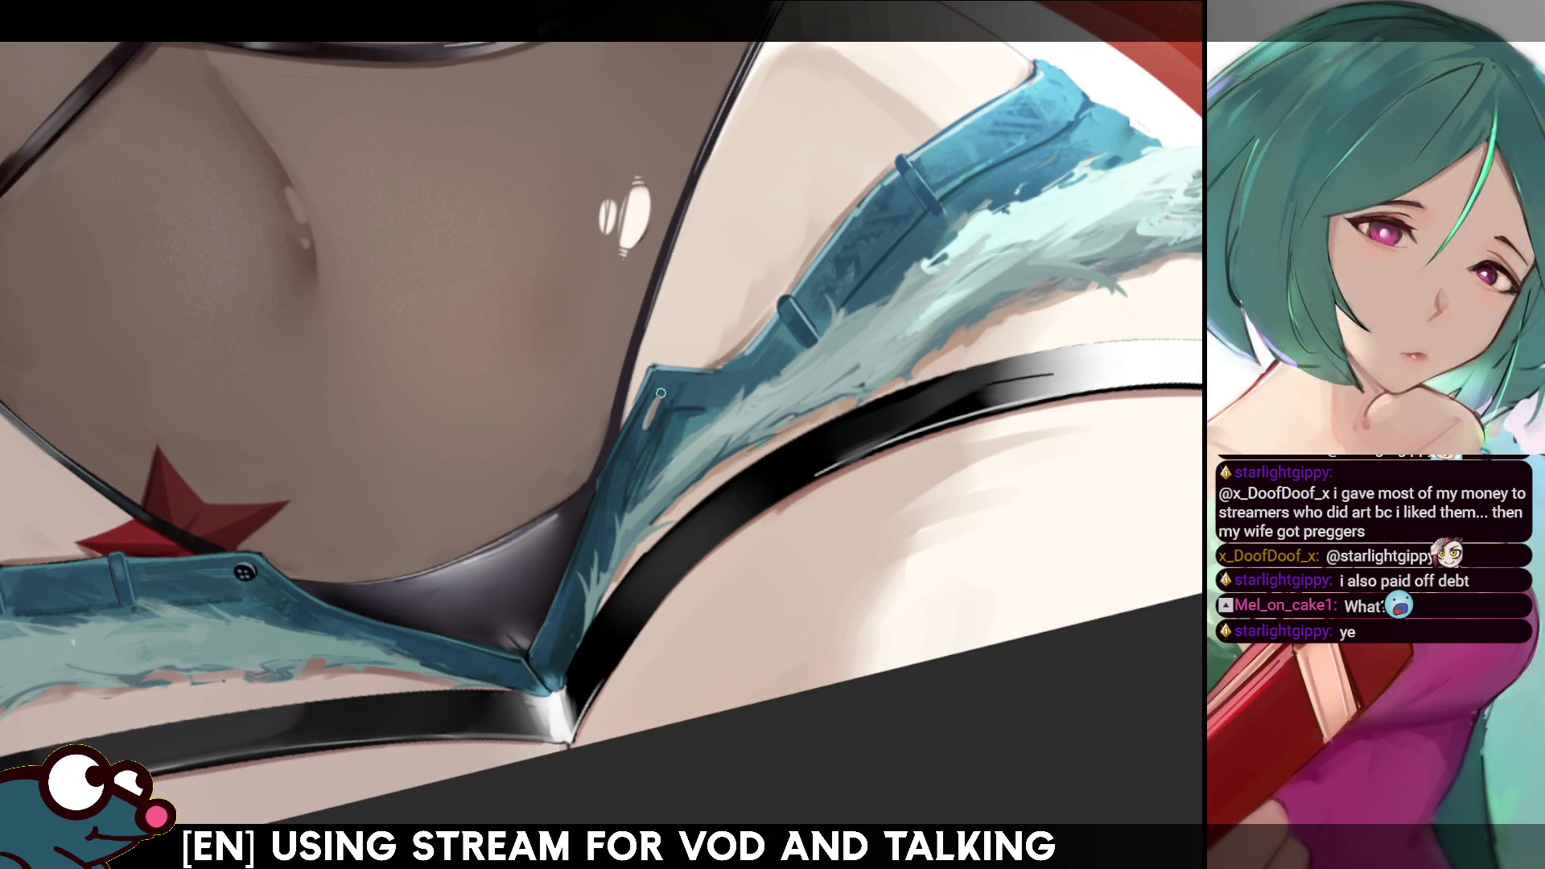
key("h")
key("h")
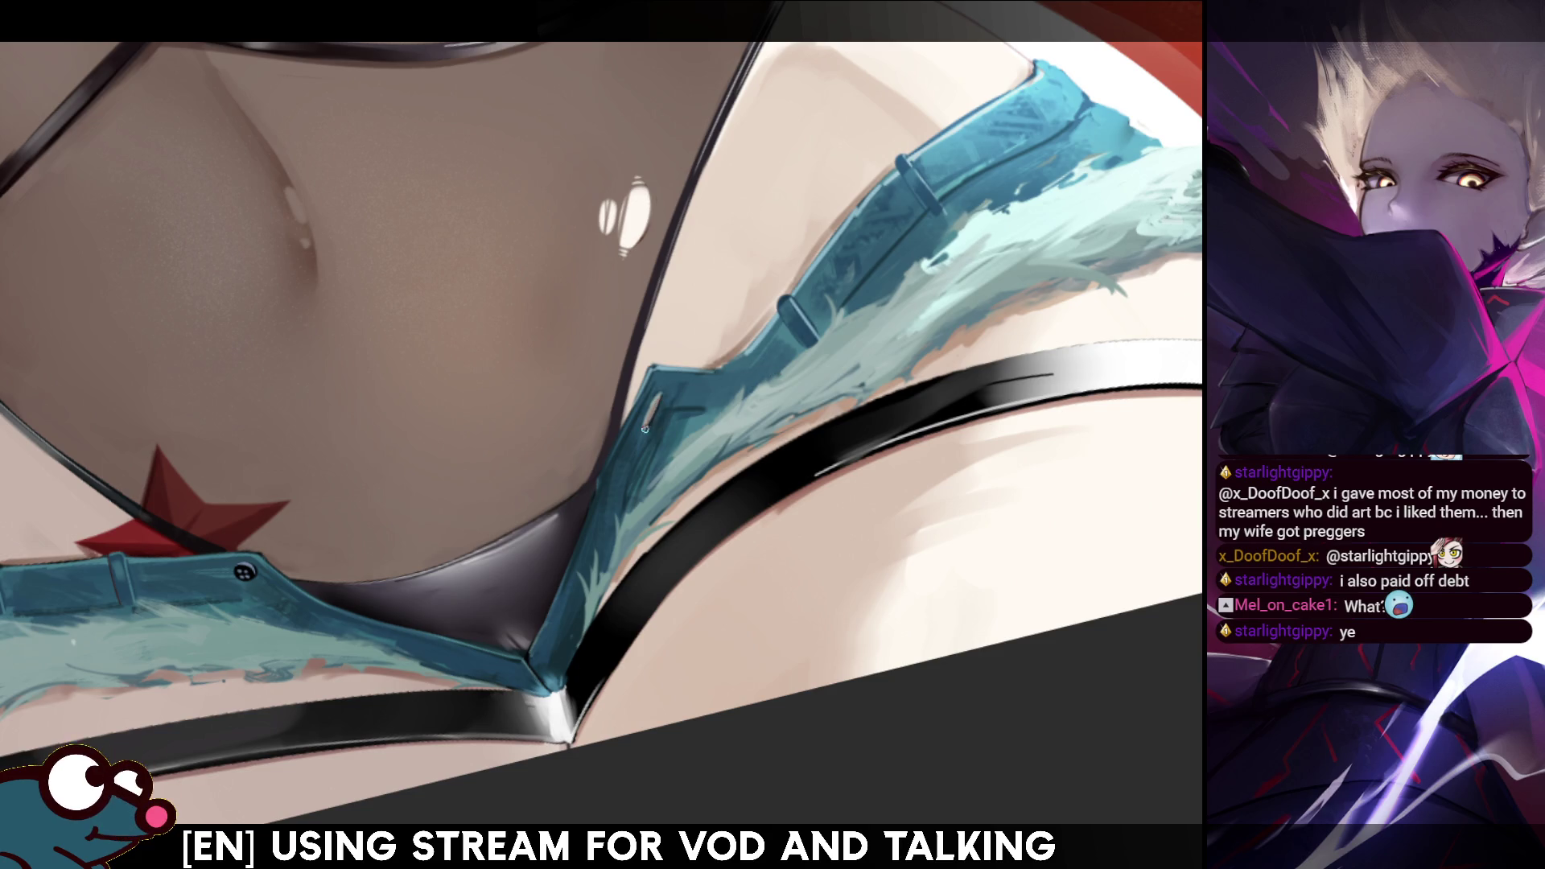
key("h")
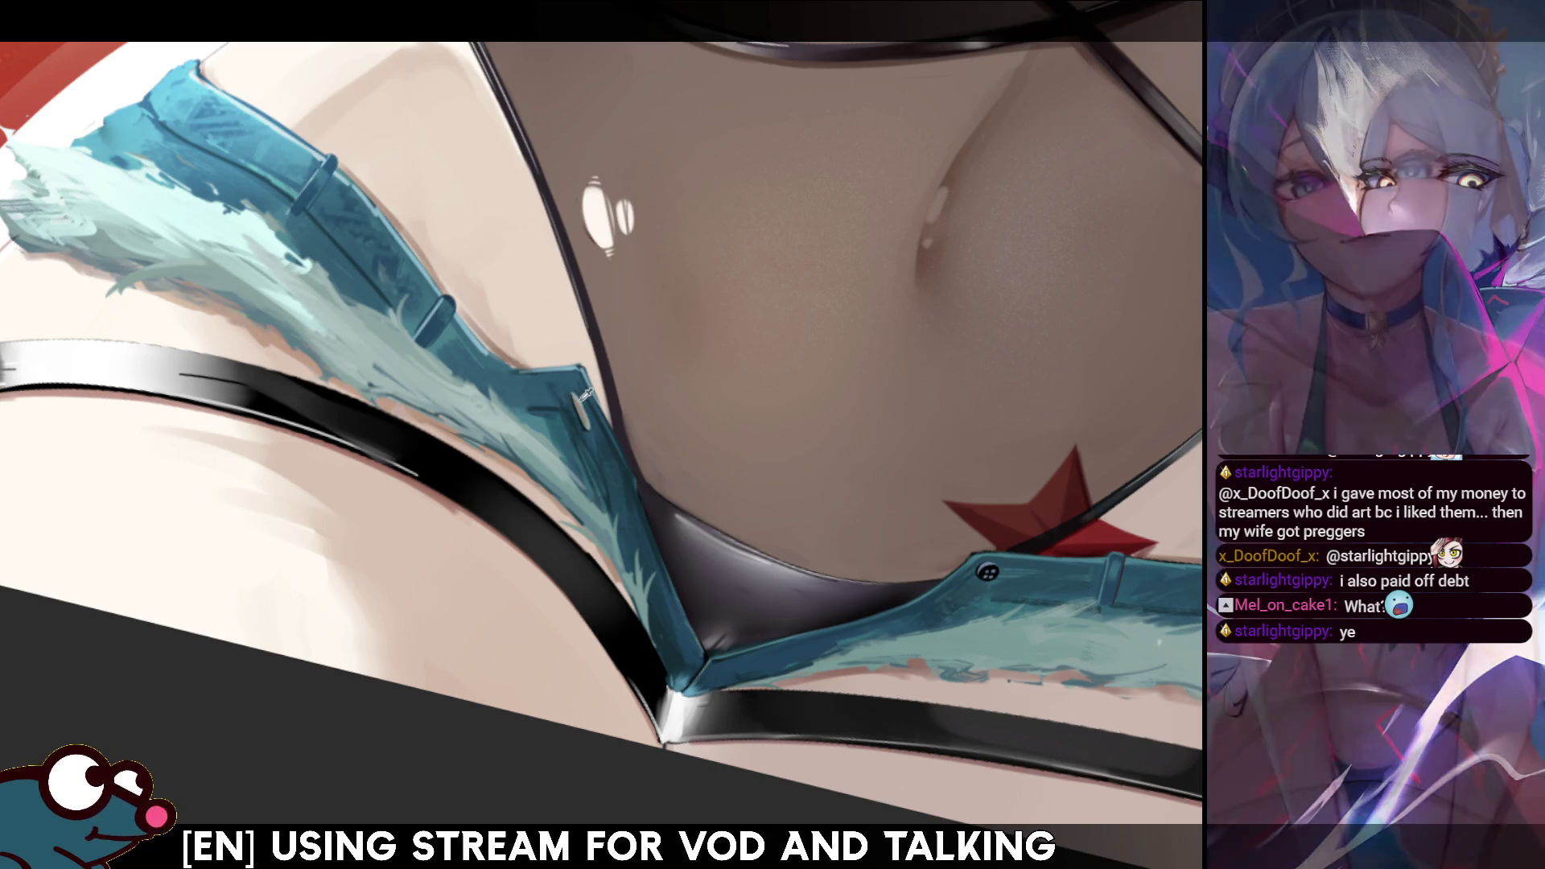
key("h")
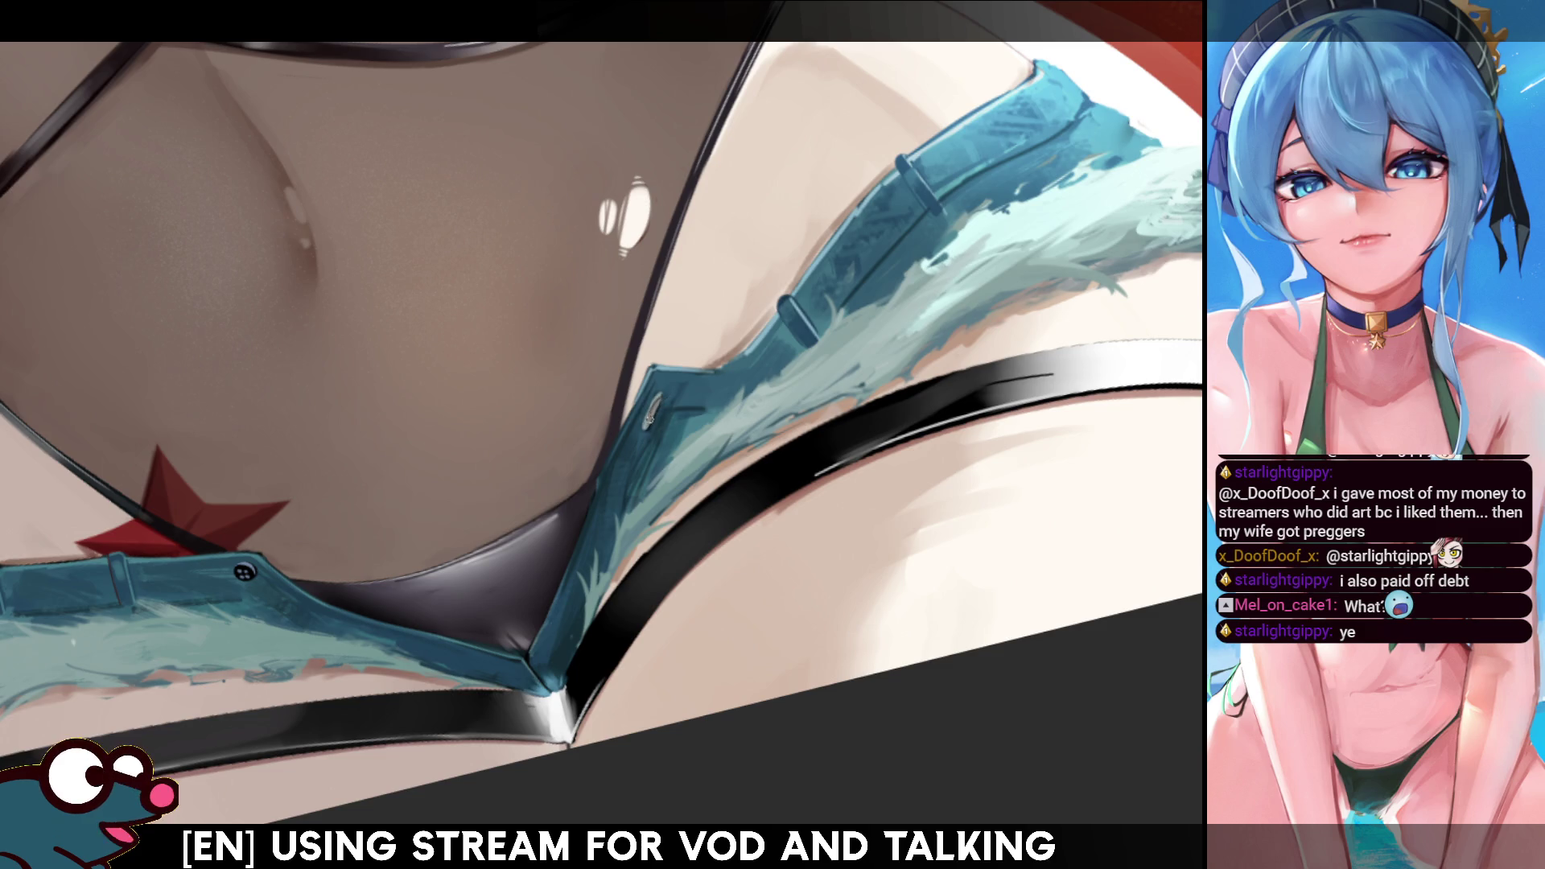
key("h")
key("h")
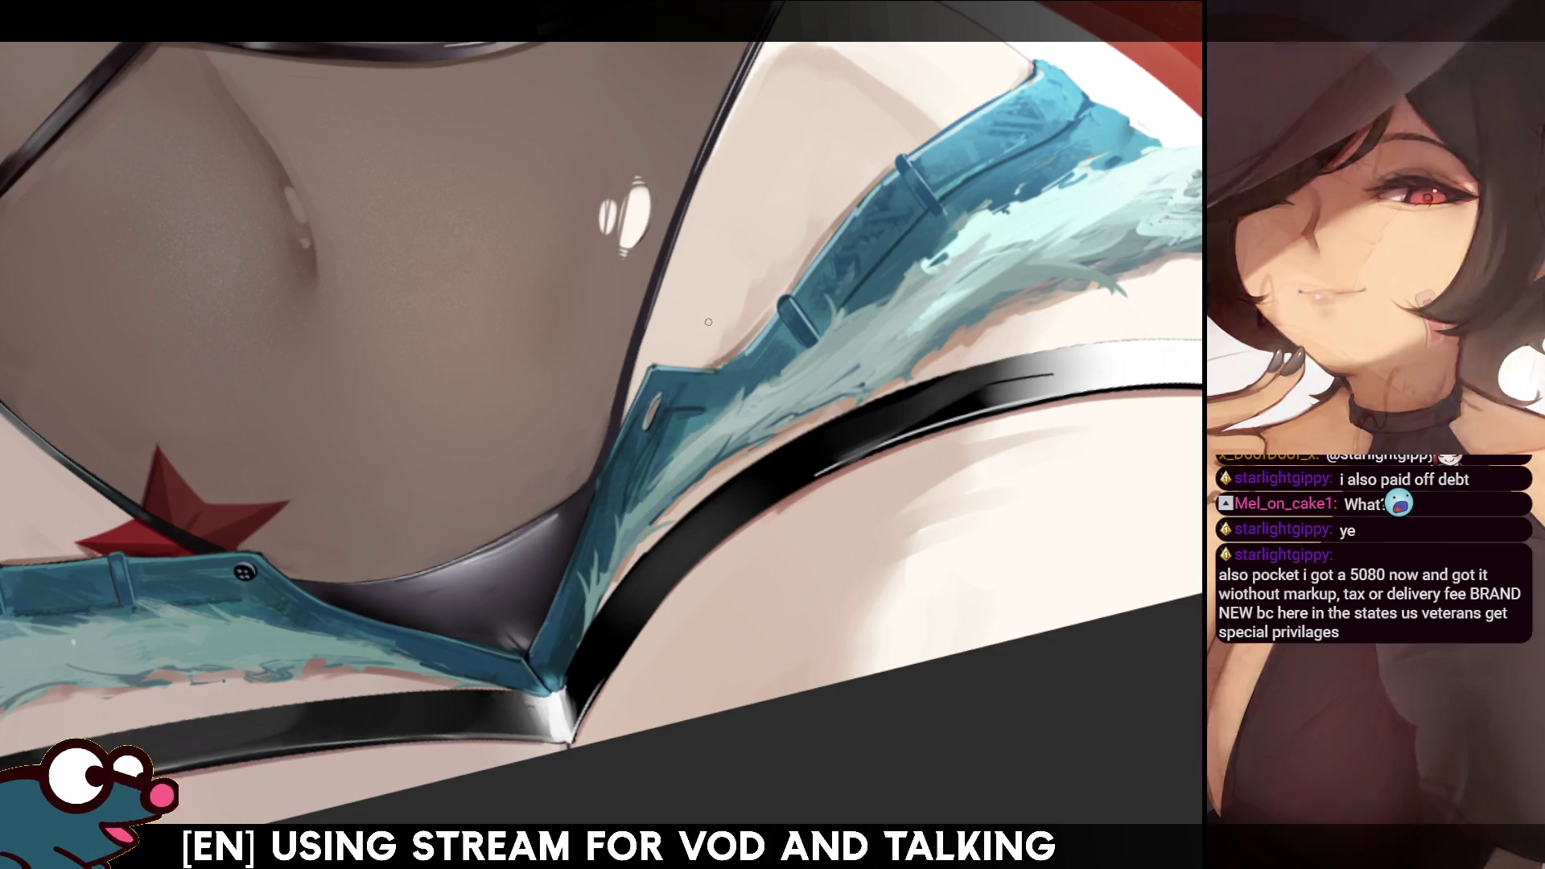
- Toggle the horizontal mirror and straighten the view to check the hips and figure balance
key("h")
key("h")
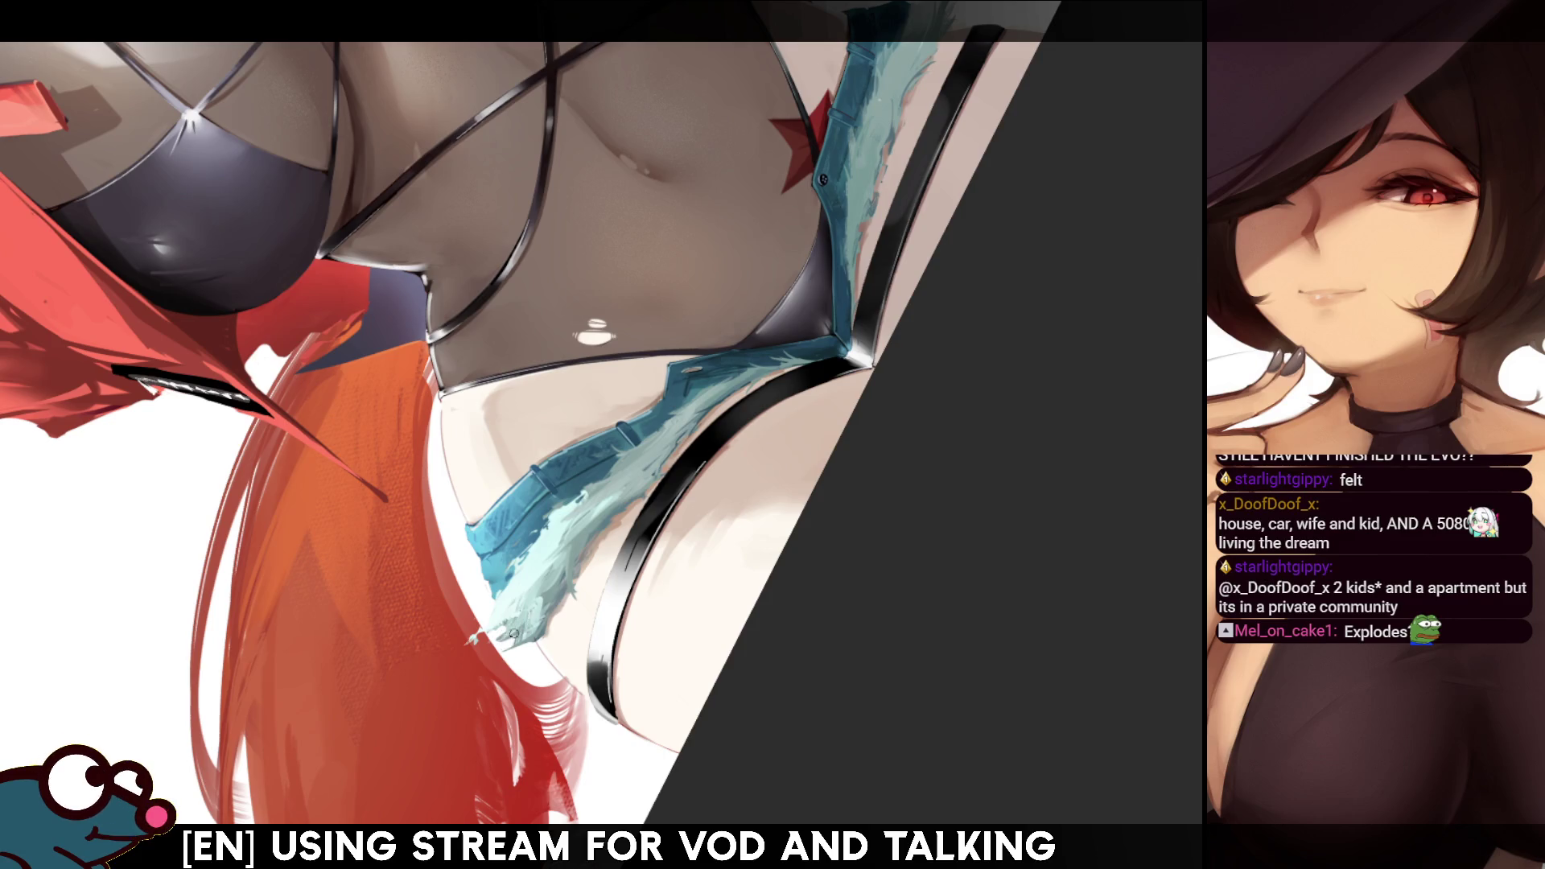
key("h")
key("h")
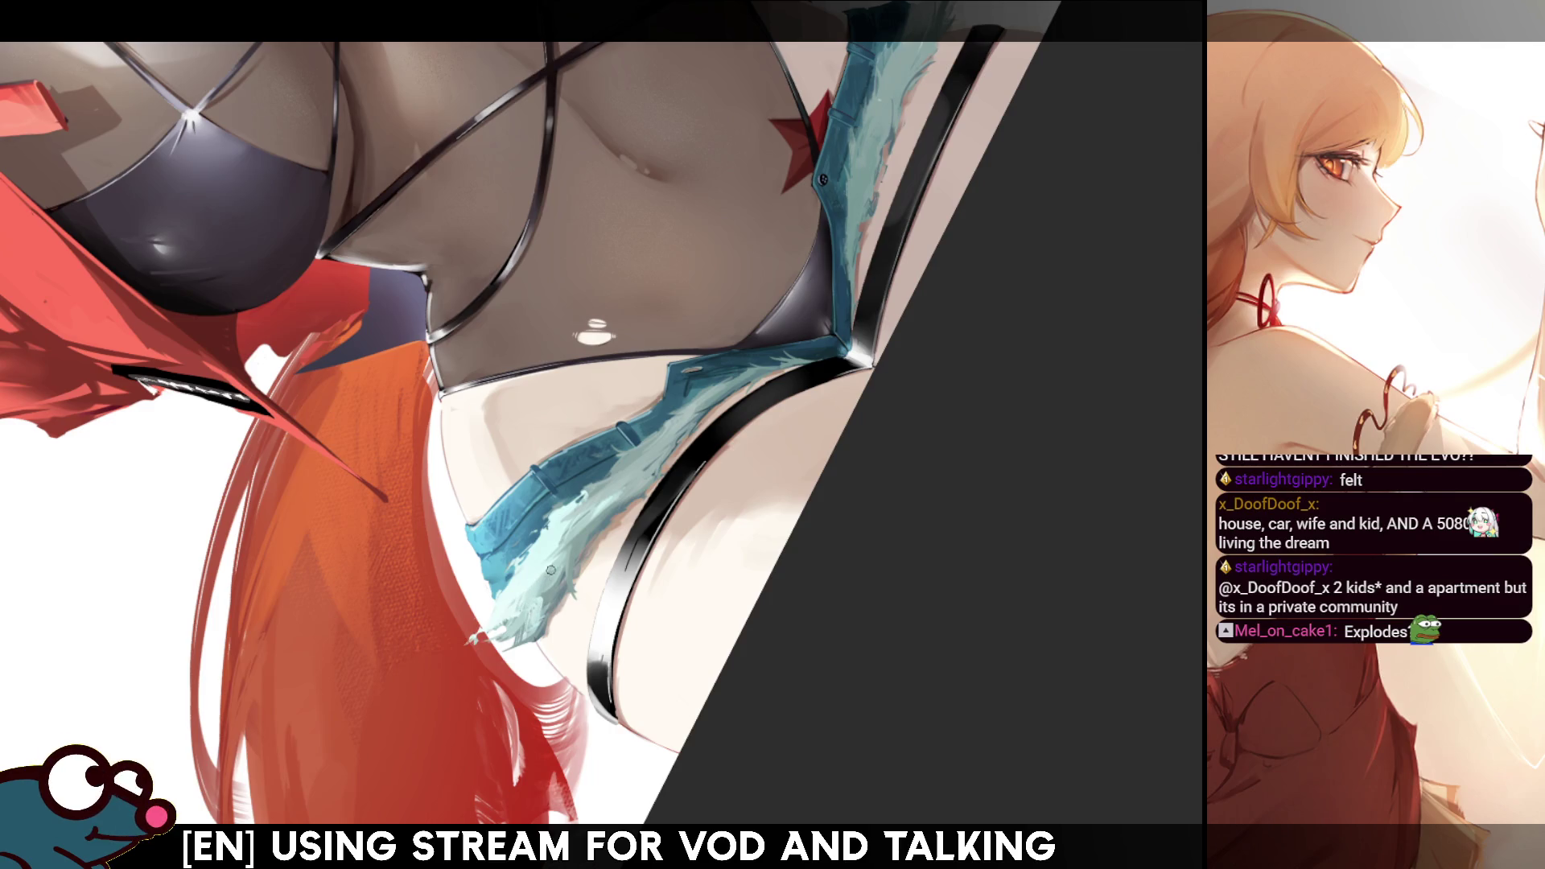
key("h")
key("h")
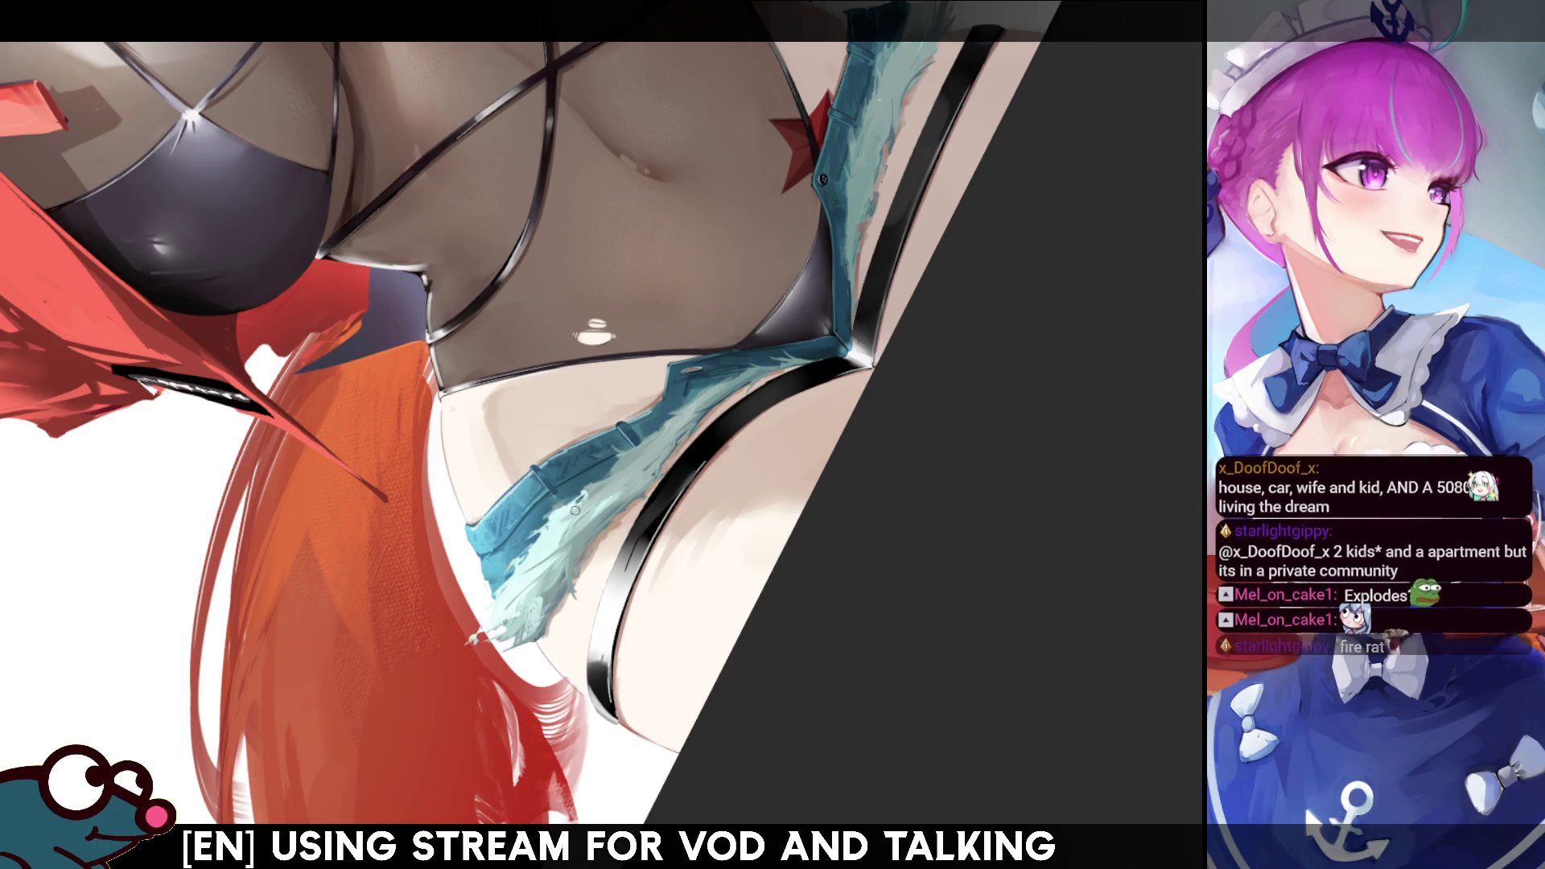
key("Escape")
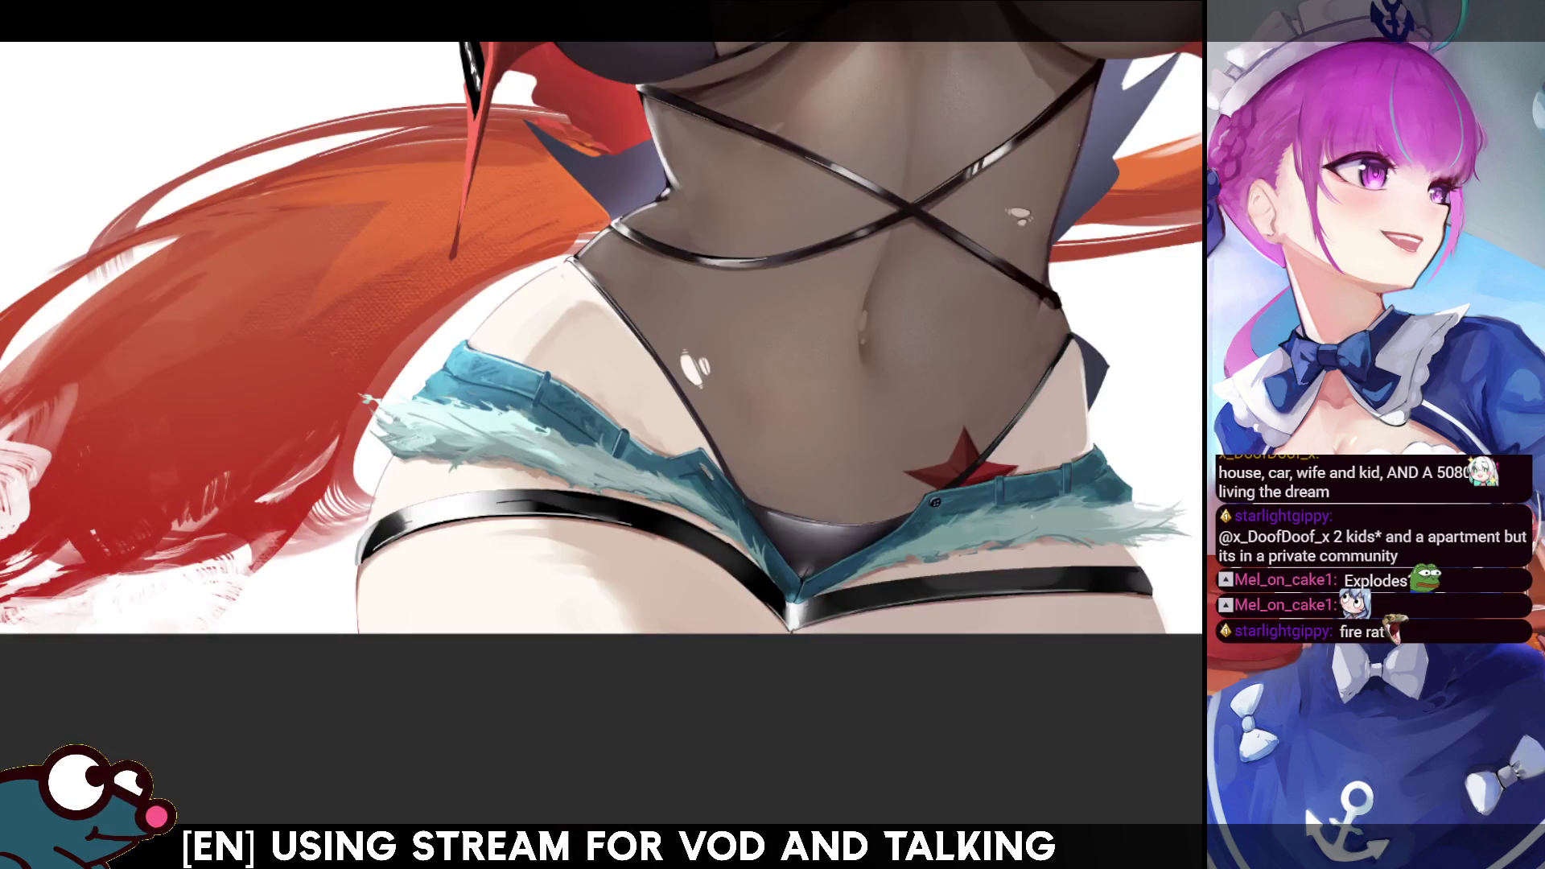
key("m")
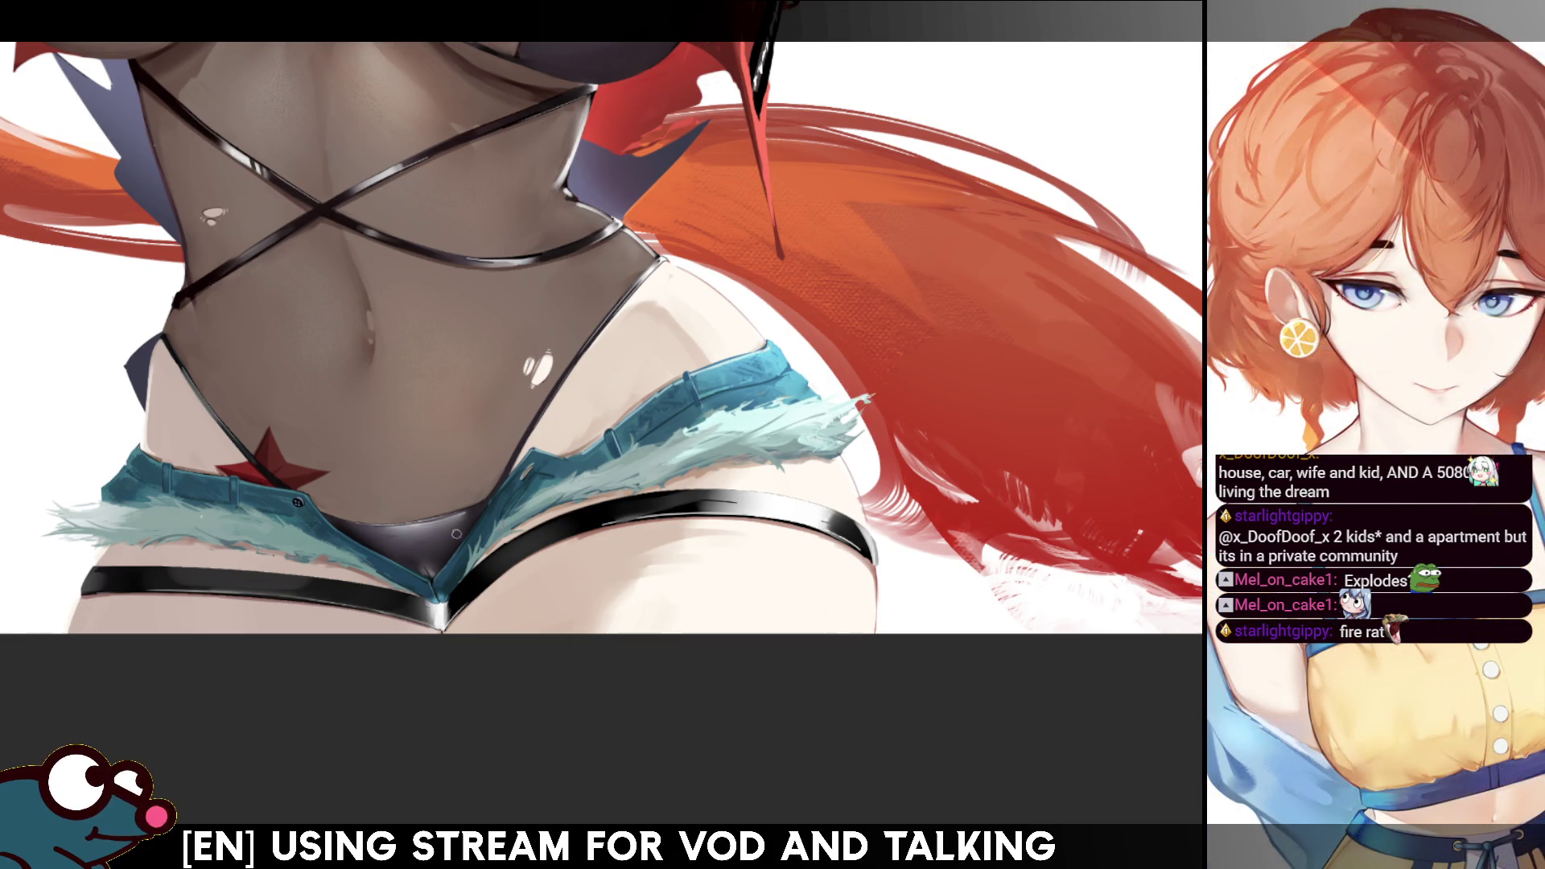
key("m")
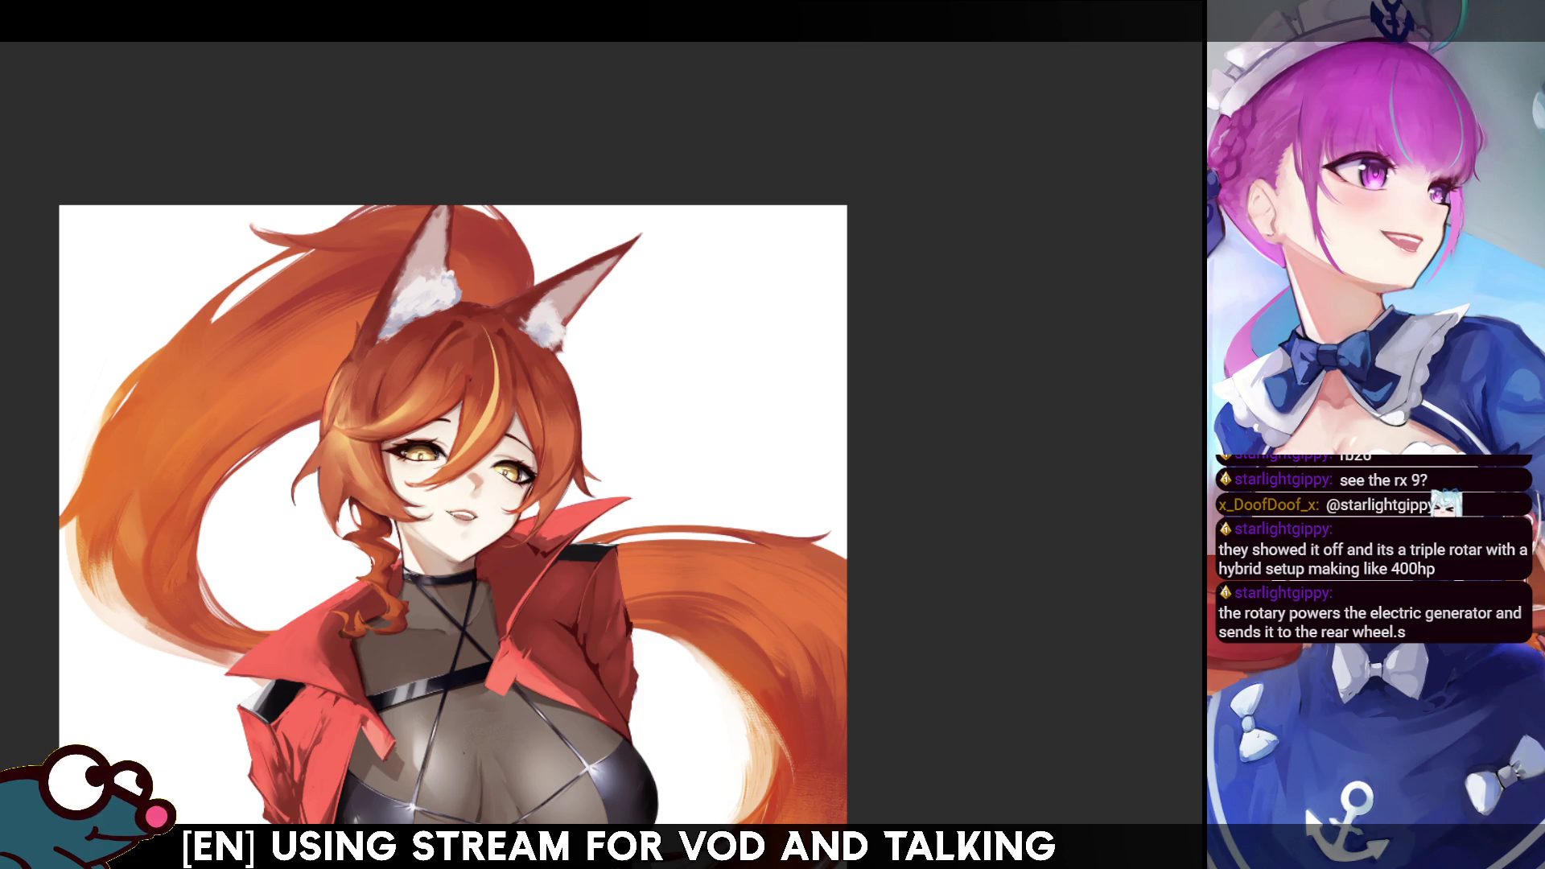
- Zoom out until the full fox girl, fox ears to frayed teal shorts, fits on screen
scroll(534, 397, "down", 3)
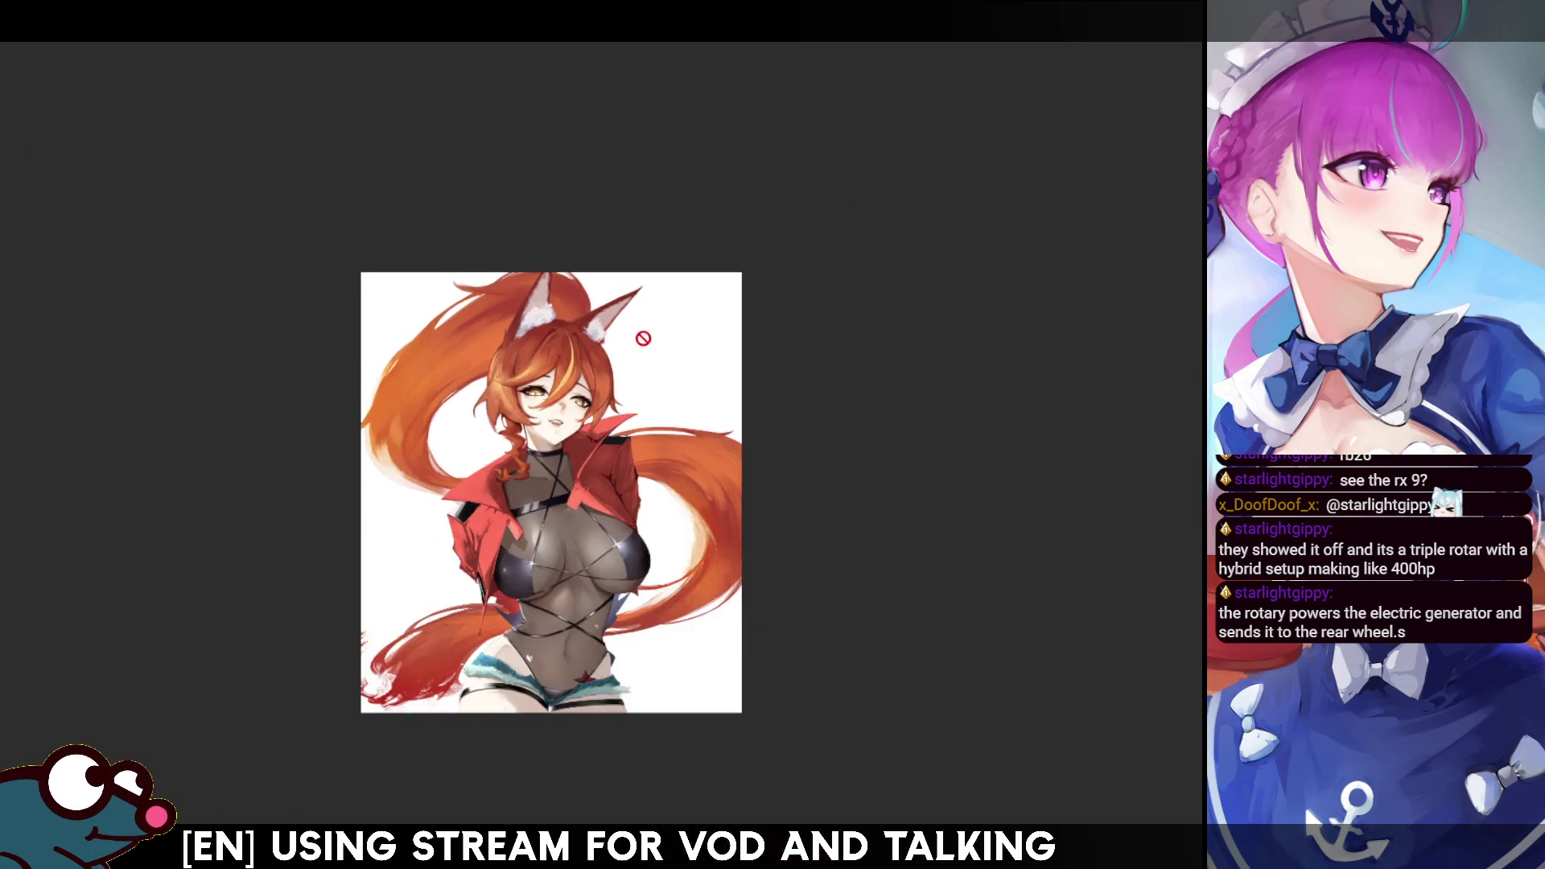
- Zoom back in on the fox girl's face, red jacket and sheer bodysuit
scroll(534, 397, "up", 3)
scroll(534, 397, "down", 3)
scroll(534, 397, "up", 5)
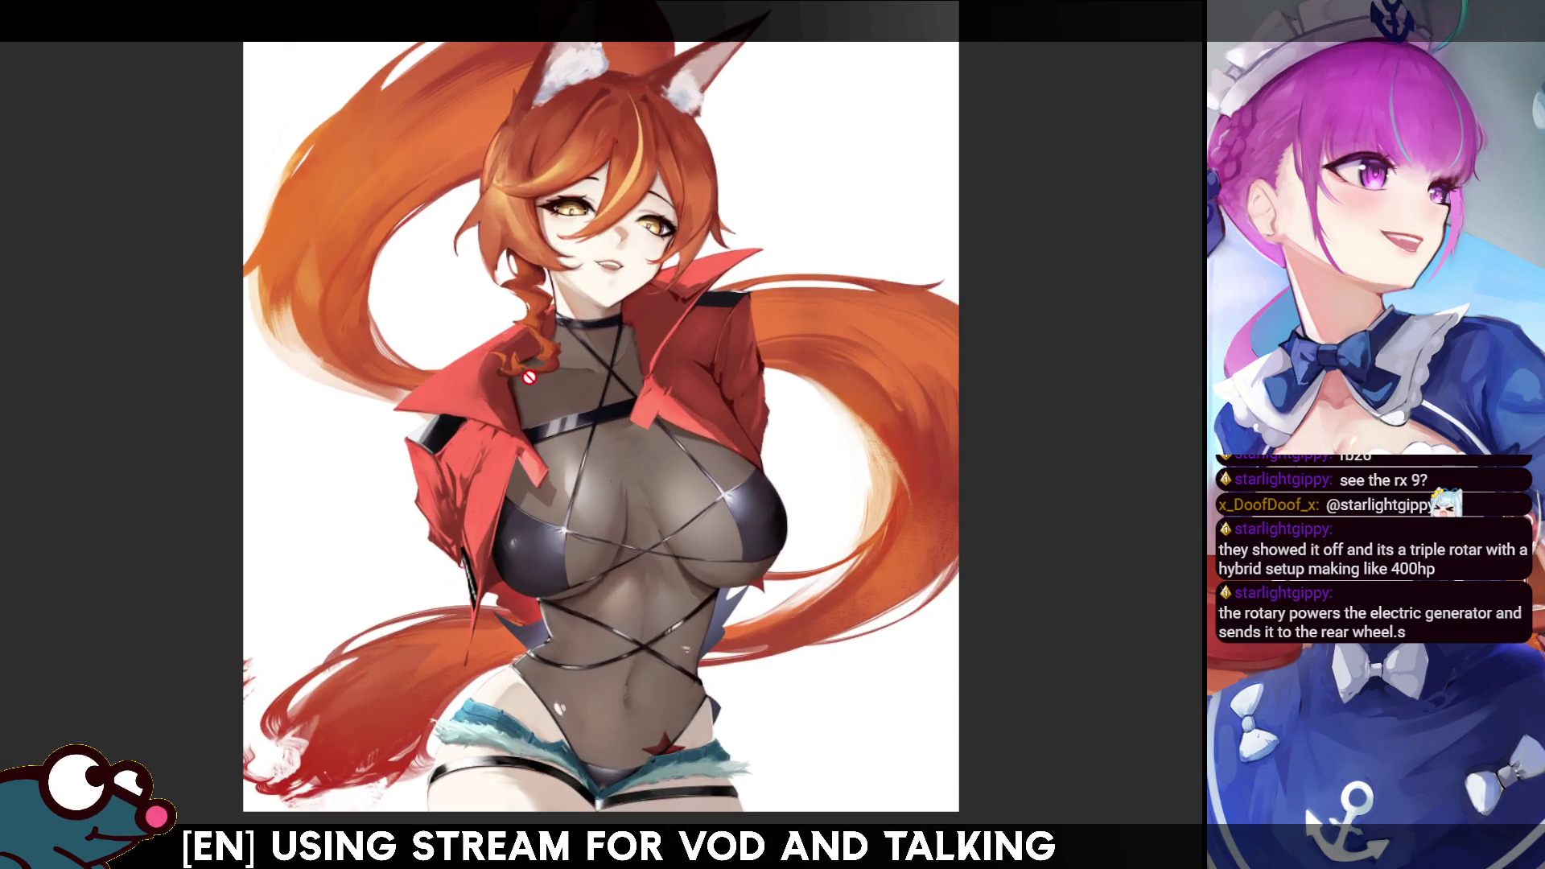